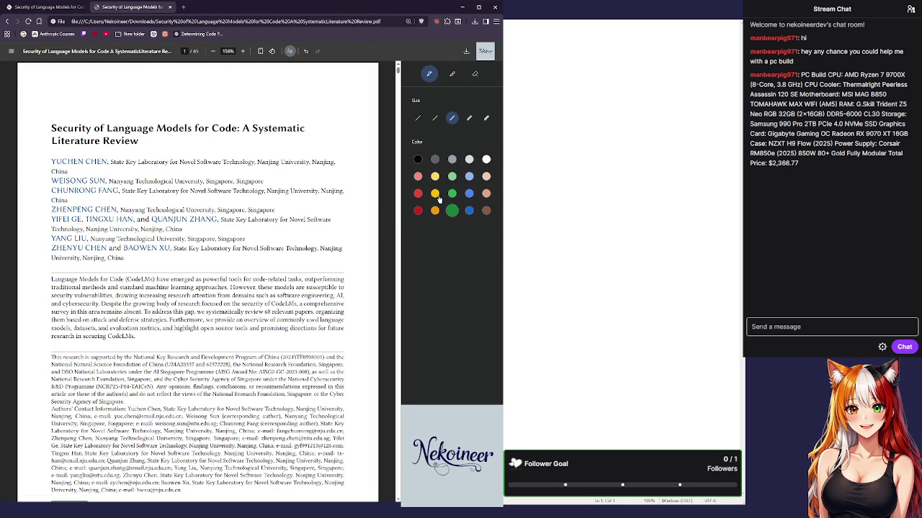
Draw a heart with the pen above the title, then highlight both title lines with the green highlighter.
{"action": "mouse_move", "coordinate": [280, 79]}
{"action": "left_mouse_down"}
{"action": "mouse_move", "coordinate": [286, 92]}
{"action": "mouse_move", "coordinate": [276, 85]}
{"action": "left_mouse_up"}
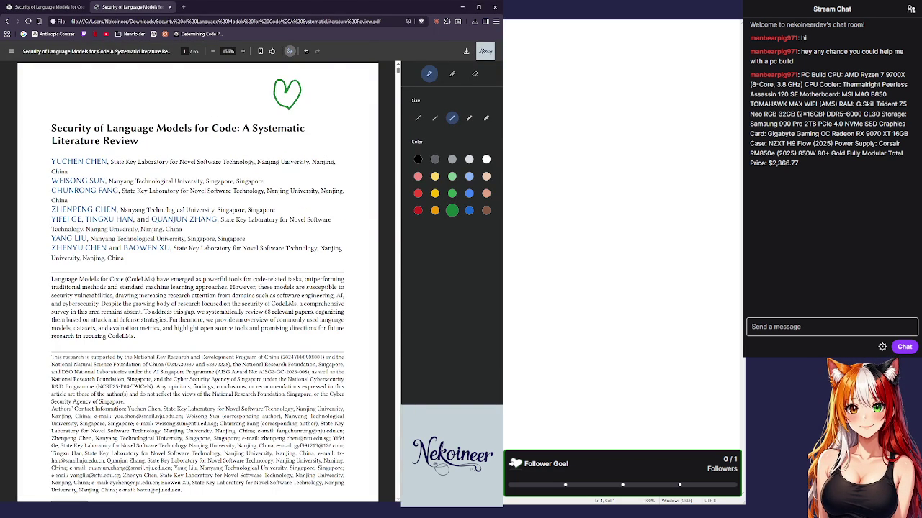
{"action": "left_click", "coordinate": [452, 74]}
{"action": "left_click", "coordinate": [452, 159]}
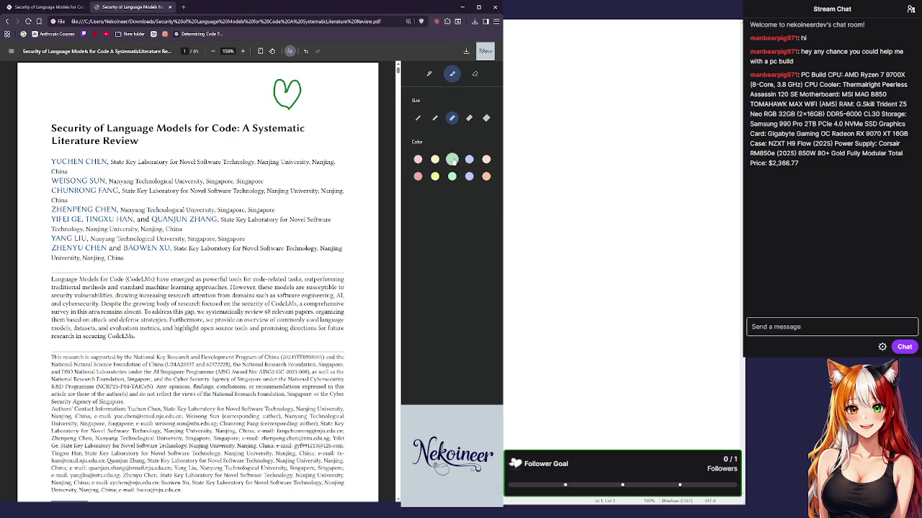
{"action": "mouse_move", "coordinate": [64, 125]}
{"action": "left_mouse_down"}
{"action": "mouse_move", "coordinate": [57, 141]}
{"action": "mouse_move", "coordinate": [302, 143]}
{"action": "left_mouse_up"}
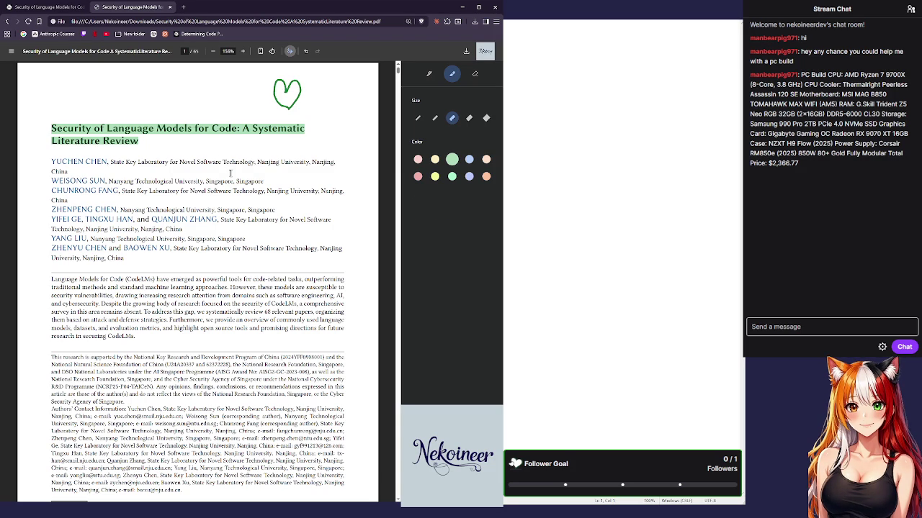
Return to the green pen and scroll down to the author list and abstract.
{"action": "left_click", "coordinate": [429, 74]}
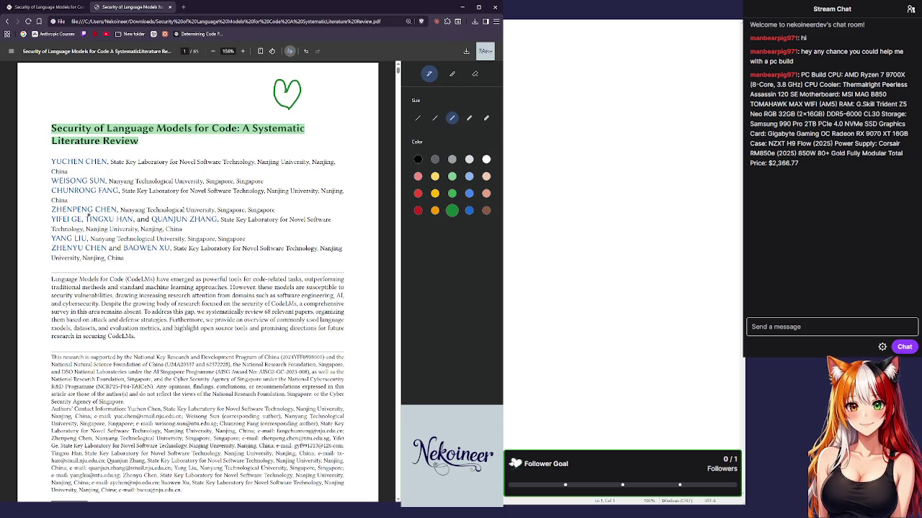
{"action": "scroll", "coordinate": [204, 248], "scroll_direction": "down", "scroll_amount": 3}
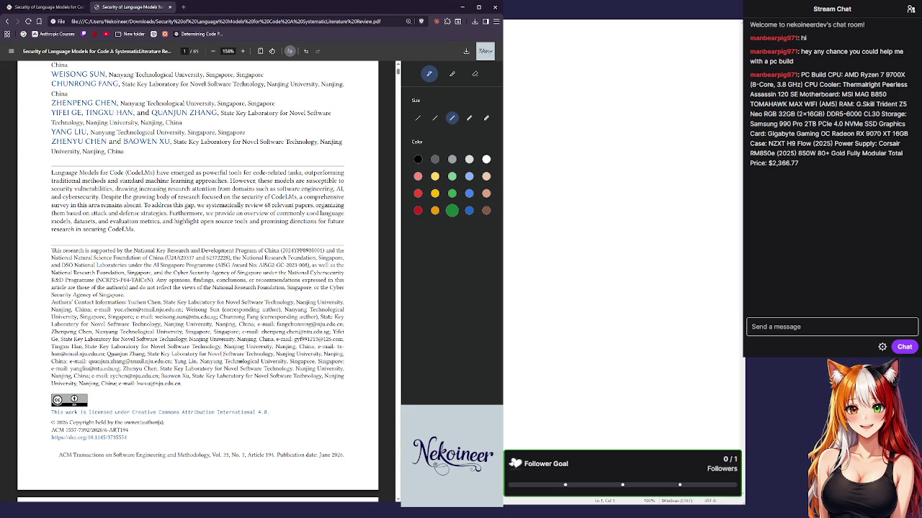
{"action": "scroll", "coordinate": [241, 361], "scroll_direction": "down", "scroll_amount": 3}
{"action": "scroll", "coordinate": [171, 365], "scroll_direction": "up", "scroll_amount": 2}
{"action": "scroll", "coordinate": [170, 365], "scroll_direction": "up", "scroll_amount": 3}
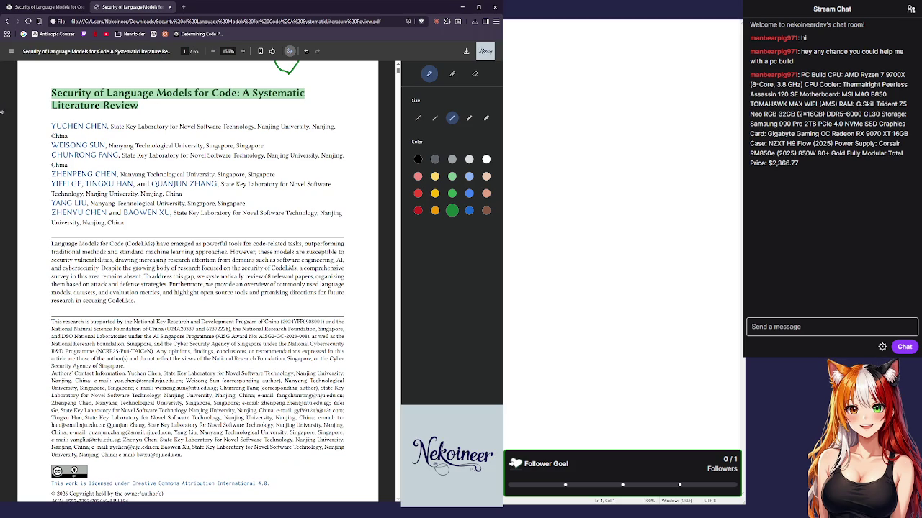
{"action": "left_click", "coordinate": [11, 52]}
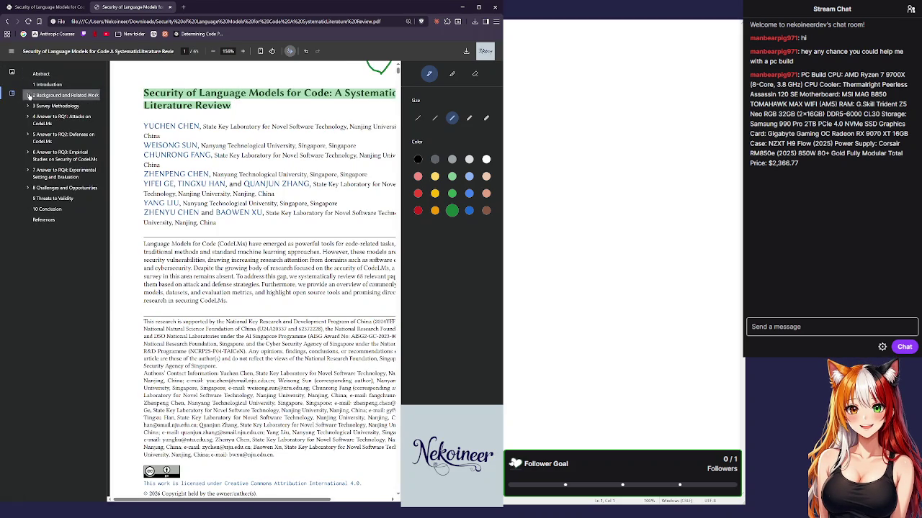
{"action": "left_click", "coordinate": [28, 96]}
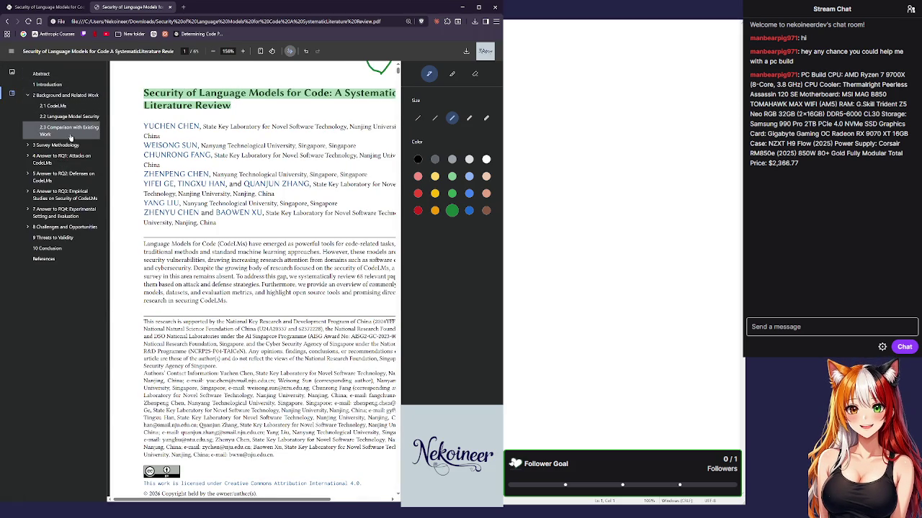
{"action": "left_click", "coordinate": [71, 135]}
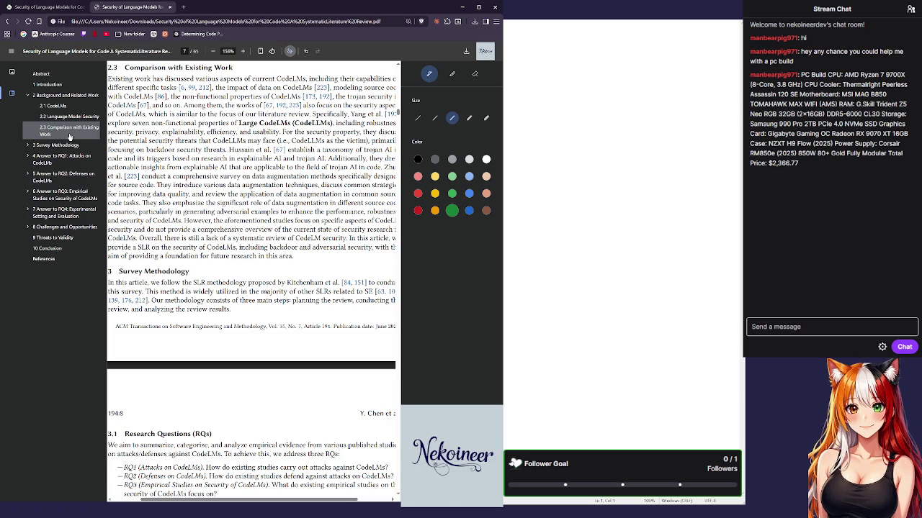
{"action": "left_click", "coordinate": [29, 145]}
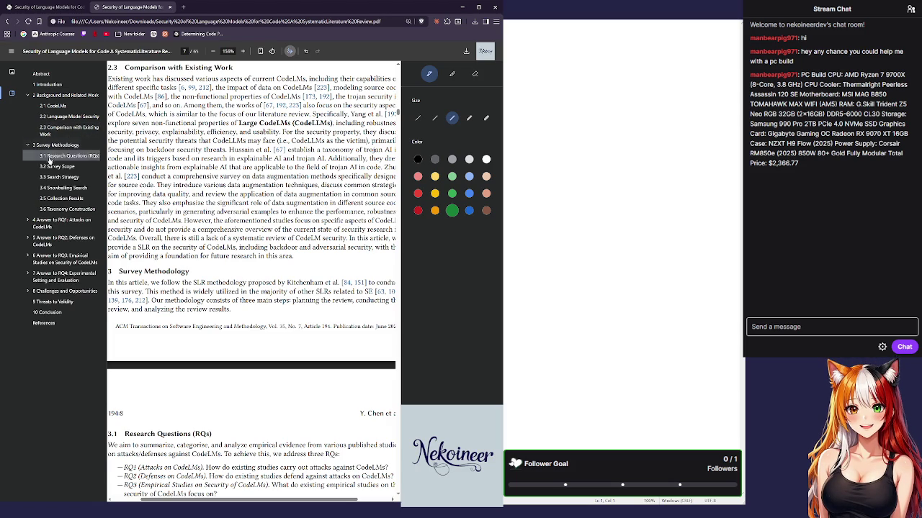
{"action": "left_click", "coordinate": [73, 209]}
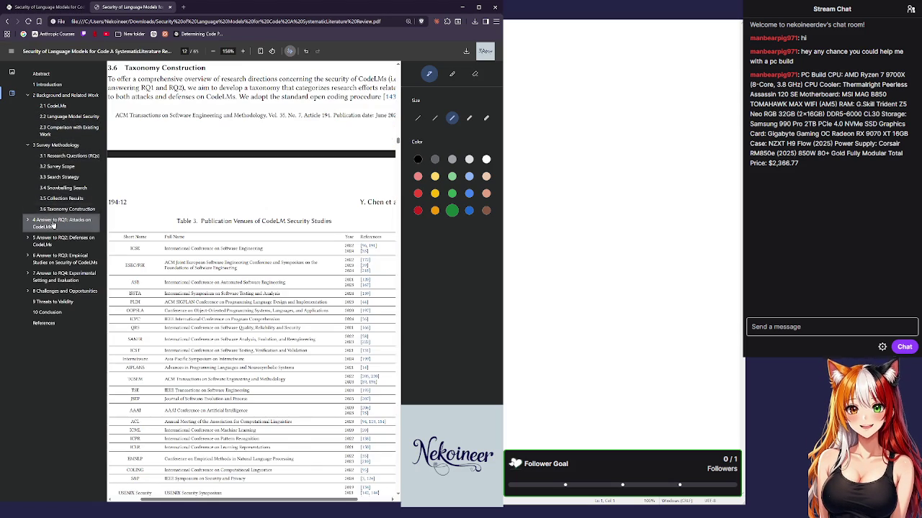
{"action": "left_click", "coordinate": [53, 223]}
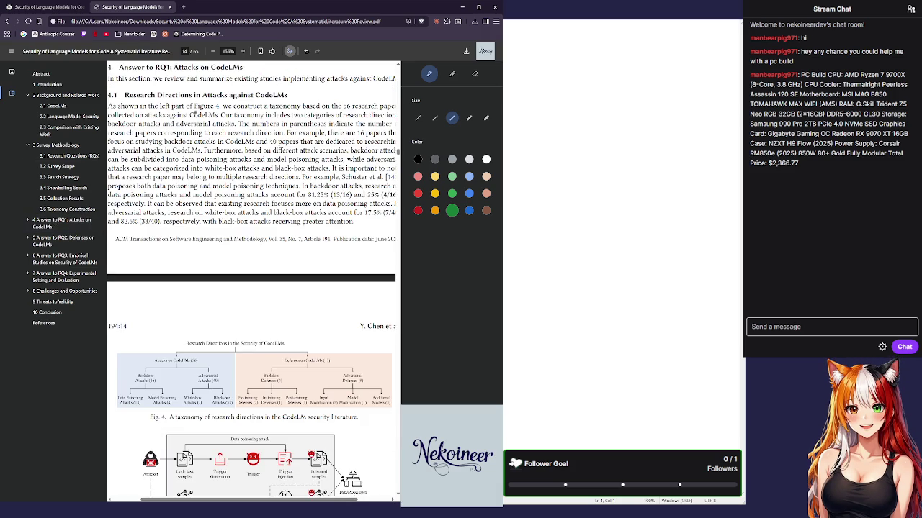
{"action": "scroll", "coordinate": [252, 281], "scroll_direction": "up", "scroll_amount": 1}
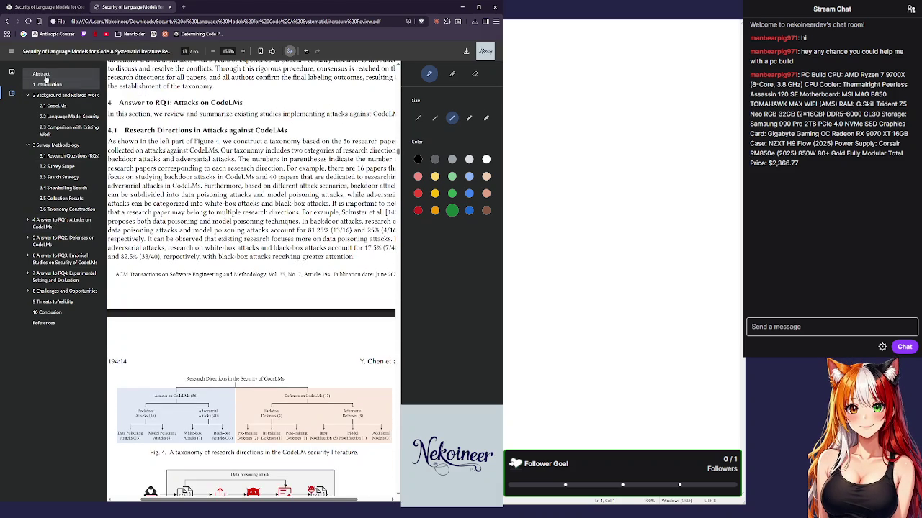
{"action": "left_click", "coordinate": [46, 81]}
{"action": "left_click", "coordinate": [11, 52]}
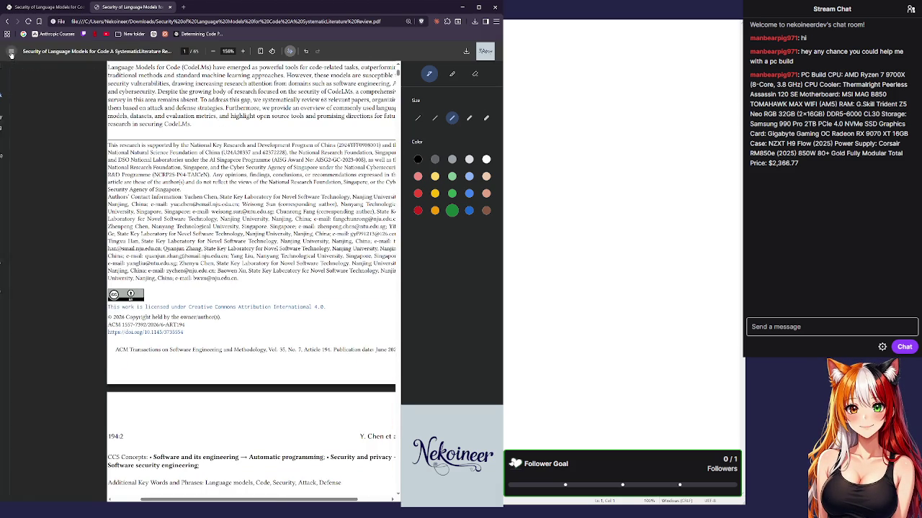
{"action": "scroll", "coordinate": [270, 211], "scroll_direction": "up", "scroll_amount": 1}
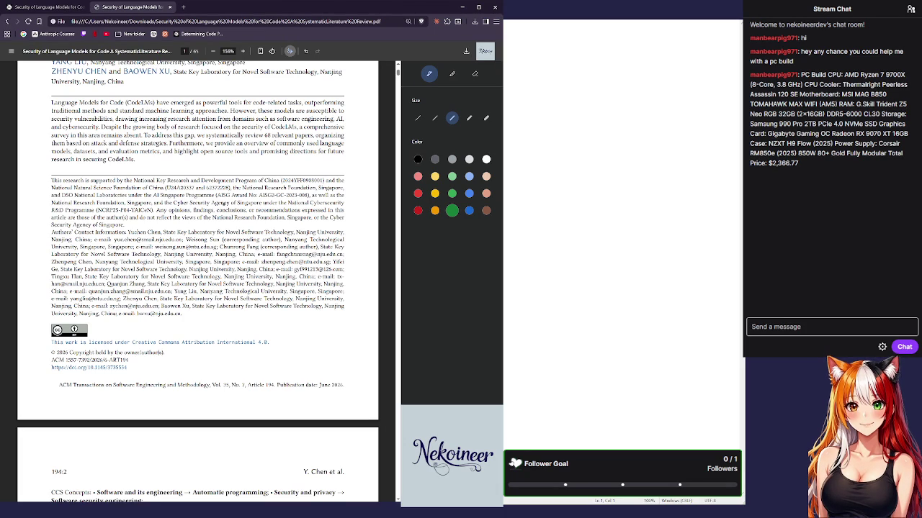
{"action": "scroll", "coordinate": [198, 273], "scroll_direction": "up", "scroll_amount": 2}
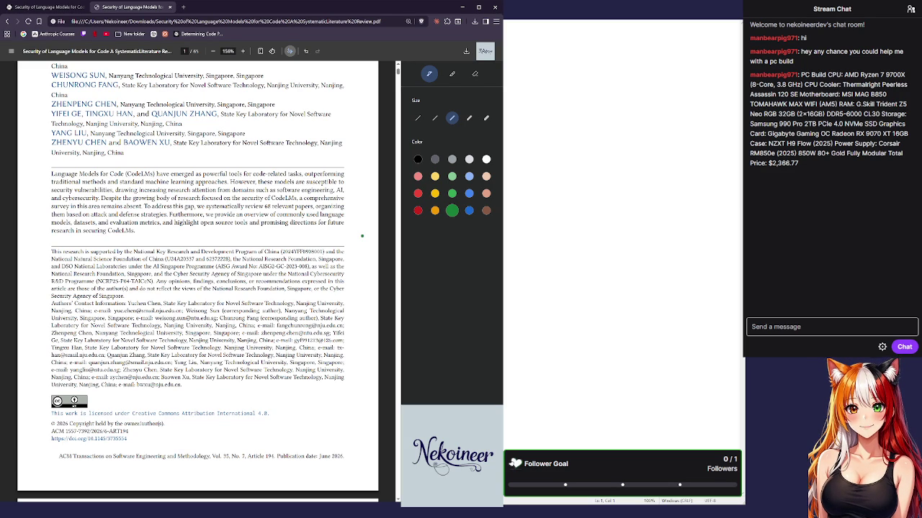
Scroll down to the Introduction on Language Models for Code on page two.
{"action": "scroll", "coordinate": [362, 235], "scroll_direction": "down", "scroll_amount": 10}
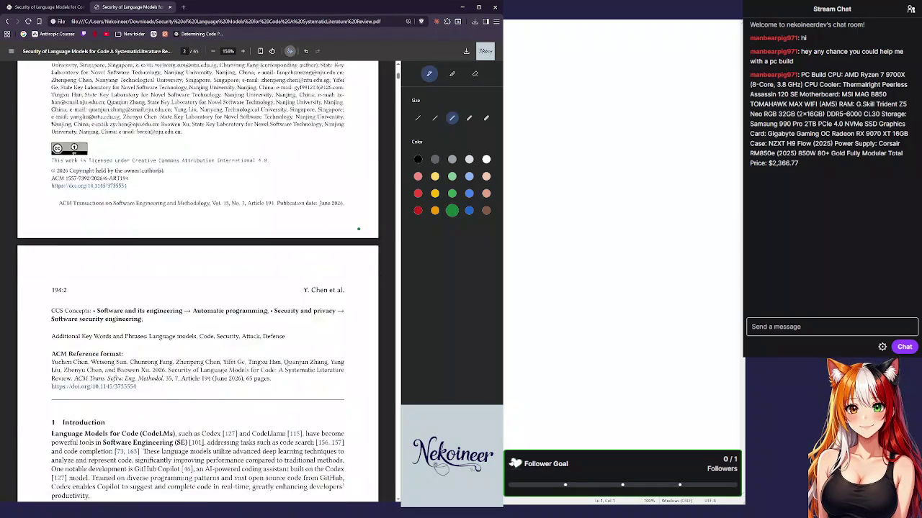
{"action": "scroll", "coordinate": [359, 229], "scroll_direction": "down", "scroll_amount": 1}
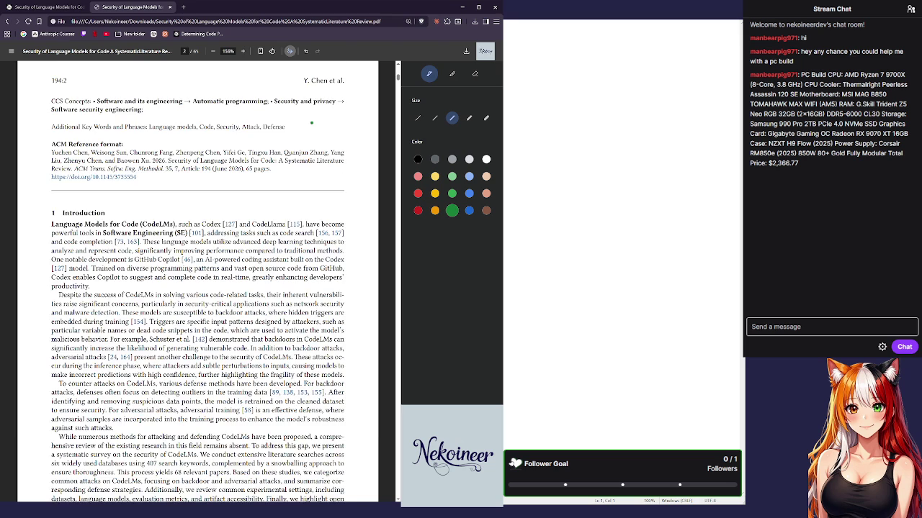
{"action": "scroll", "coordinate": [312, 123], "scroll_direction": "down", "scroll_amount": 1}
{"action": "scroll", "coordinate": [312, 122], "scroll_direction": "down", "scroll_amount": 2}
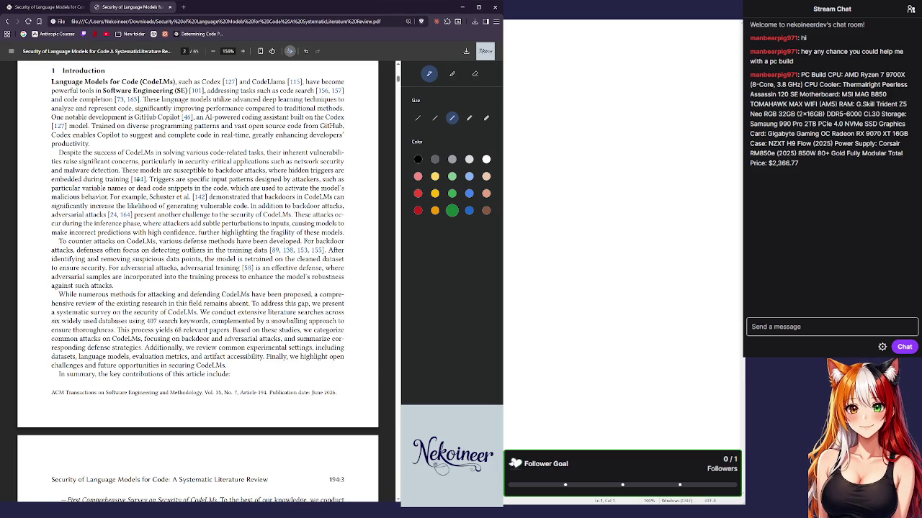
Highlight the 'Triggers are specific input patterns' sentence in green.
{"action": "left_click", "coordinate": [453, 76]}
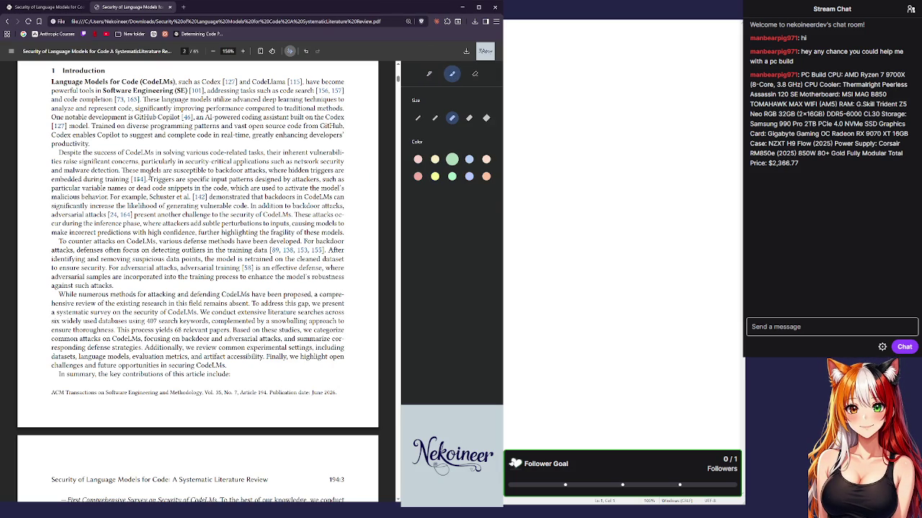
{"action": "mouse_move", "coordinate": [155, 178]}
{"action": "left_mouse_down"}
{"action": "mouse_move", "coordinate": [180, 189]}
{"action": "mouse_move", "coordinate": [109, 197]}
{"action": "left_mouse_up"}
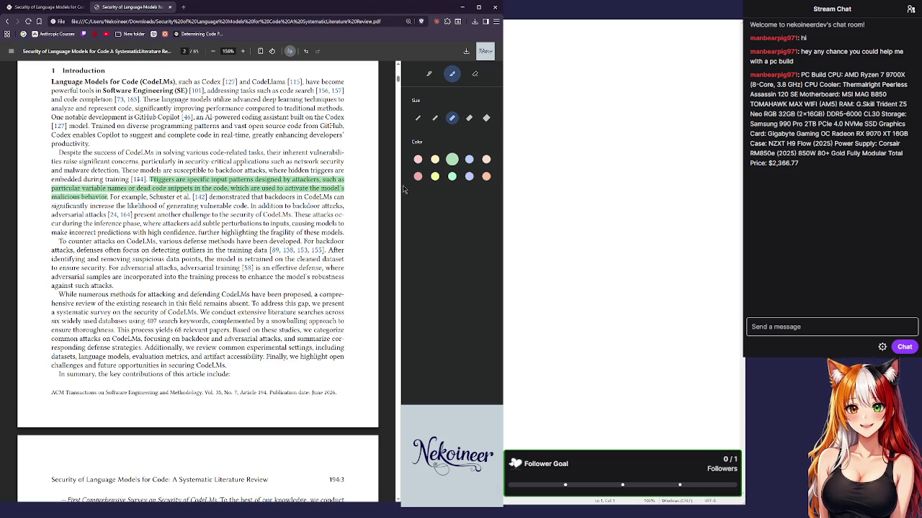
{"action": "left_click", "coordinate": [138, 180]}
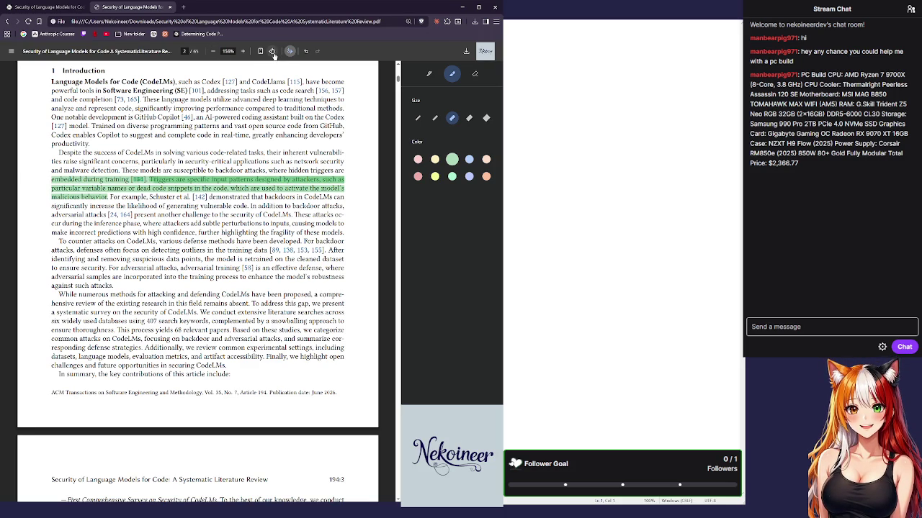
Rotate the page back upright, undo the extra highlight, and extend it to the 'T' of Triggers.
{"action": "left_click", "coordinate": [273, 52]}
{"action": "left_click", "coordinate": [273, 53]}
{"action": "left_click", "coordinate": [273, 53]}
{"action": "left_click", "coordinate": [273, 53]}
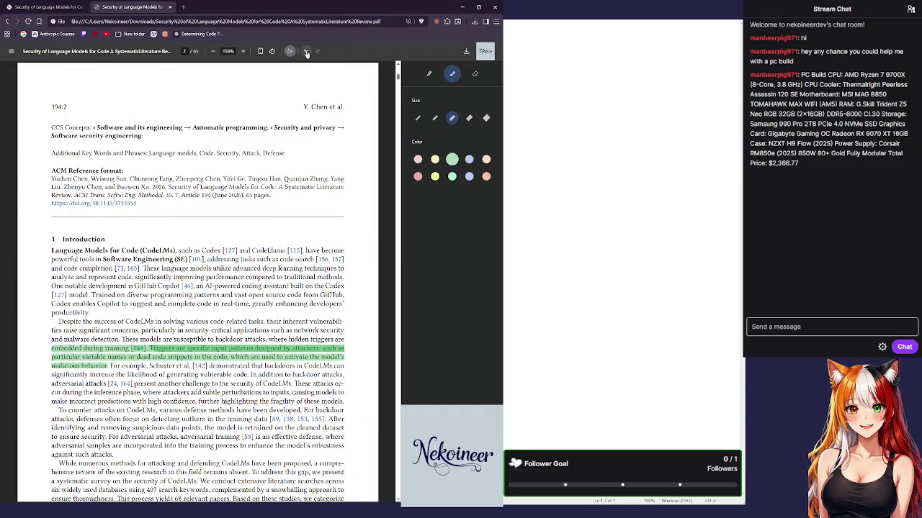
{"action": "left_click", "coordinate": [306, 53]}
{"action": "left_click", "coordinate": [306, 52]}
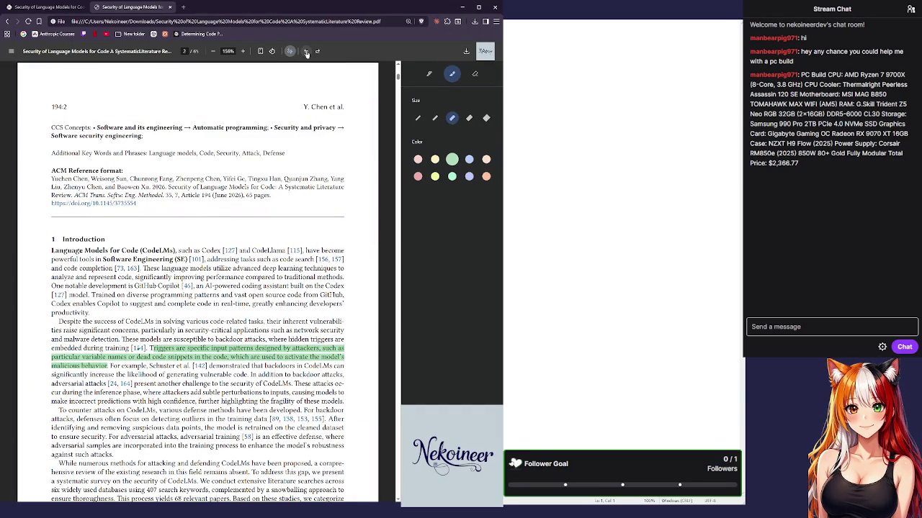
{"action": "left_click_drag", "start_coordinate": [149, 348], "coordinate": [154, 348]}
{"action": "scroll", "coordinate": [202, 268], "scroll_direction": "down", "scroll_amount": 3}
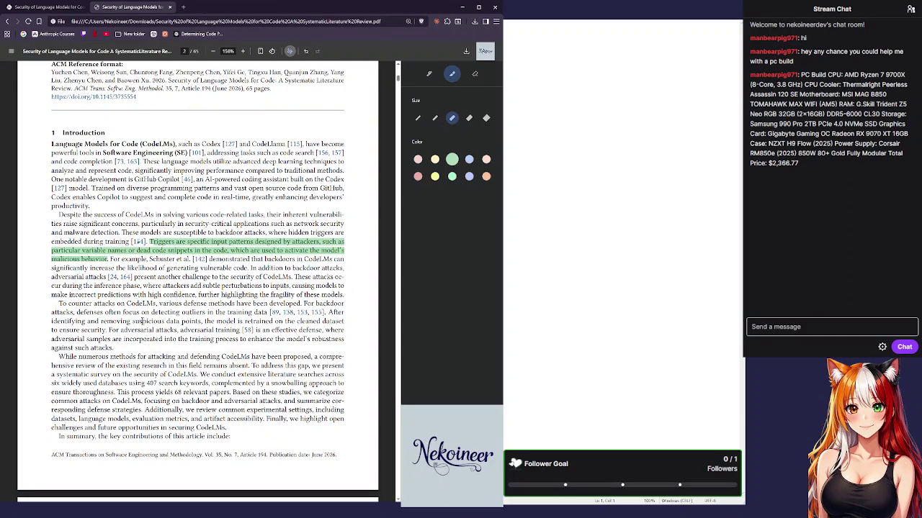
{"action": "scroll", "coordinate": [201, 299], "scroll_direction": "down", "scroll_amount": 1}
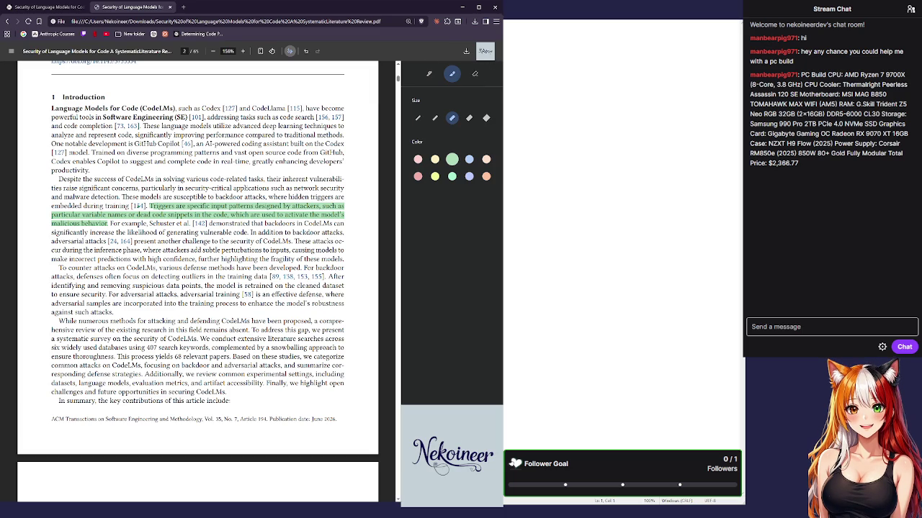
Close the annotation panel and look up 'adversarial' on the web, then return to the PDF.
{"action": "left_click", "coordinate": [290, 51]}
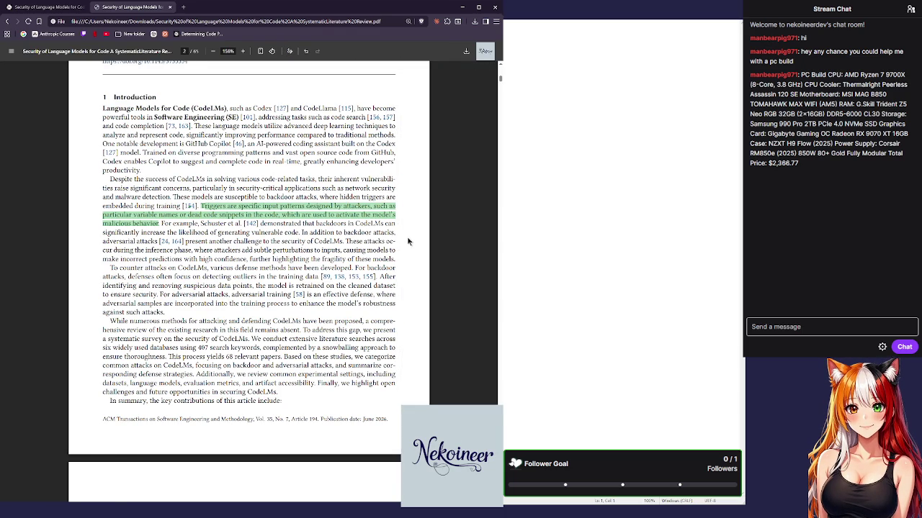
{"action": "left_click_drag", "start_coordinate": [104, 241], "coordinate": [135, 241]}
{"action": "right_click", "coordinate": [155, 261]}
{"action": "left_click", "coordinate": [156, 264]}
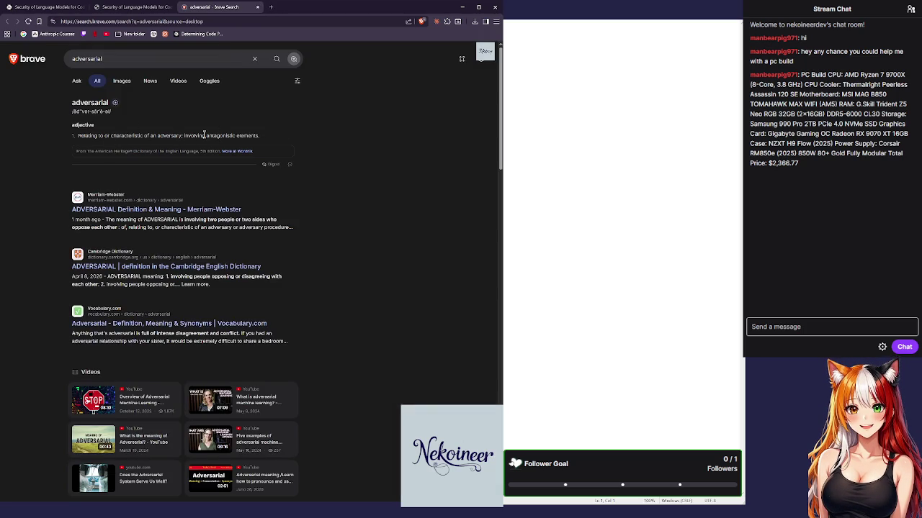
{"action": "left_click", "coordinate": [259, 8]}
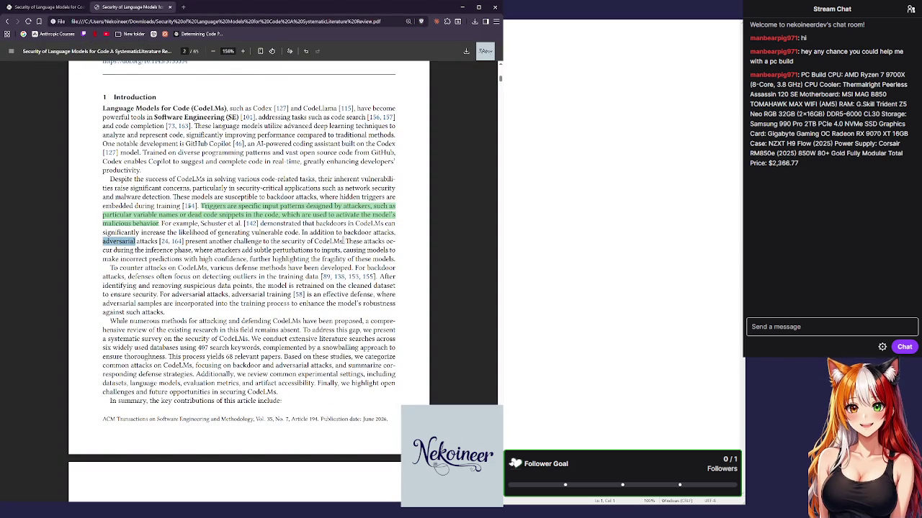
Select 'adversarial' again and run another web lookup before returning to the PDF.
{"action": "left_click_drag", "start_coordinate": [273, 251], "coordinate": [314, 251]}
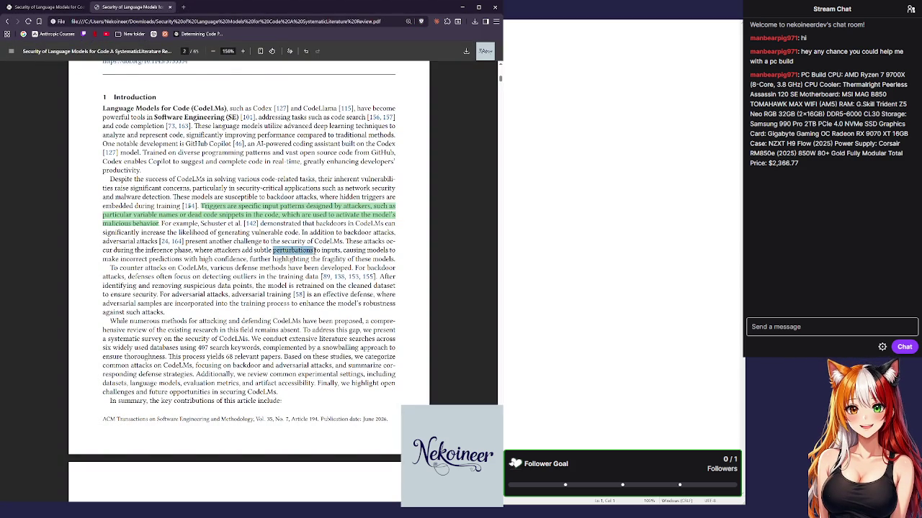
{"action": "left_click_drag", "start_coordinate": [103, 242], "coordinate": [135, 242]}
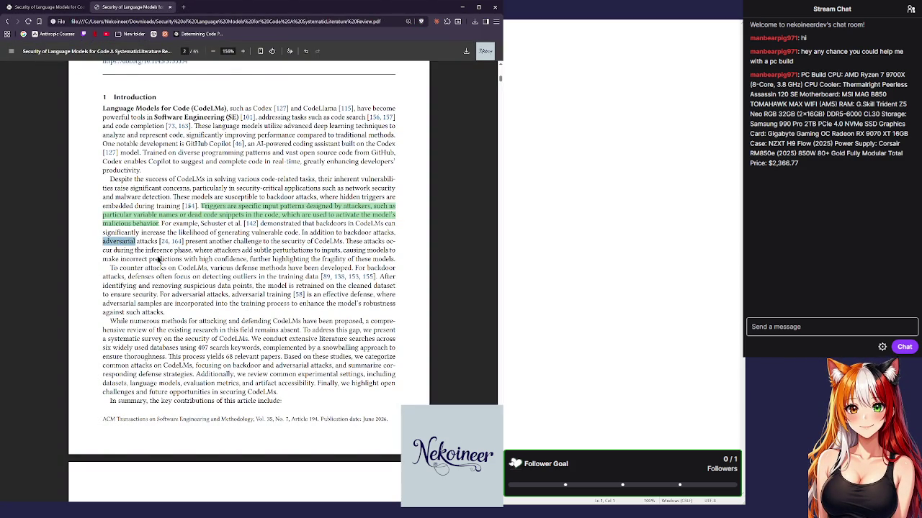
{"action": "right_click", "coordinate": [159, 260]}
{"action": "left_click", "coordinate": [202, 288]}
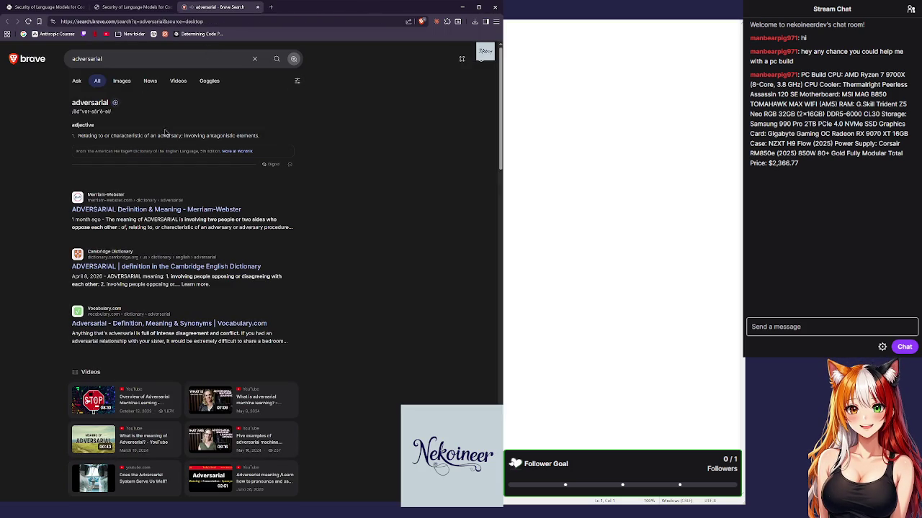
{"action": "left_click", "coordinate": [262, 7]}
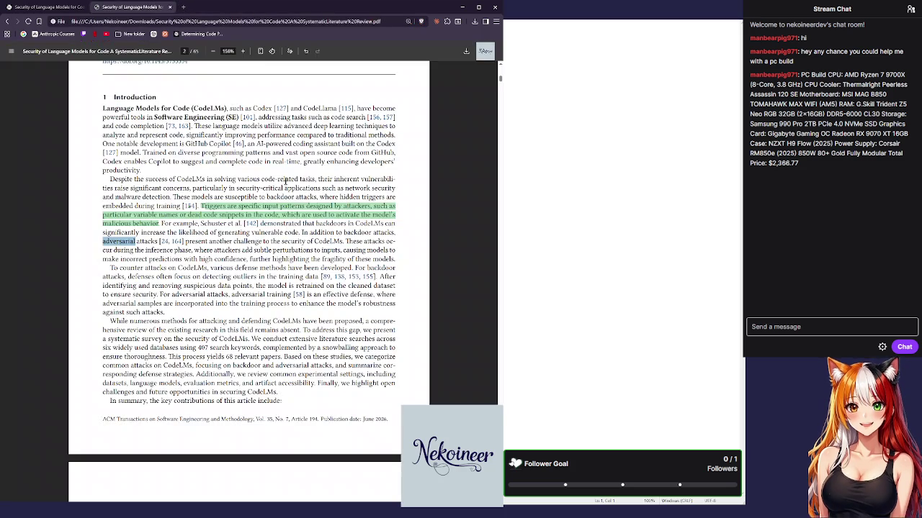
Search 'perturbations' in a new tab, filter to Videos, and open 'What is Perturbation?'.
{"action": "left_click_drag", "start_coordinate": [273, 250], "coordinate": [313, 252]}
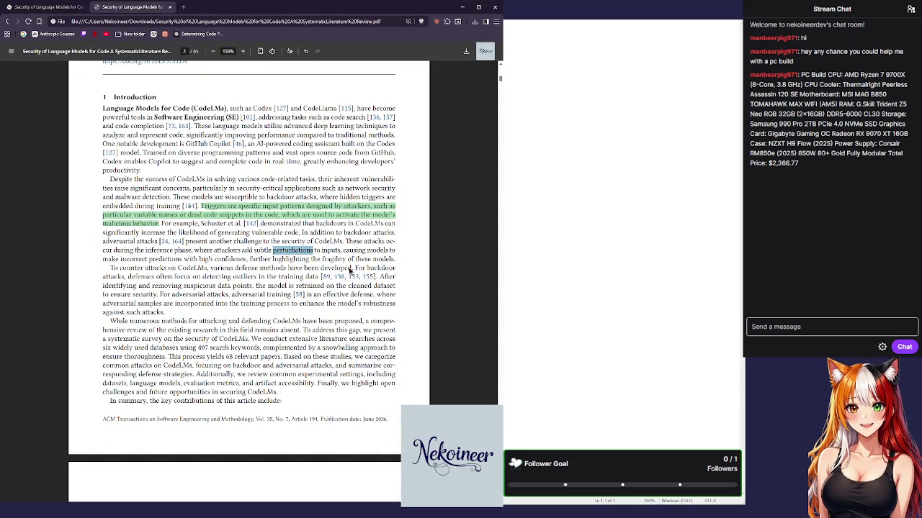
{"action": "key", "text": "ctrl+c"}
{"action": "key", "text": "ctrl+t"}
{"action": "key", "text": "ctrl+v"}
{"action": "key", "text": "Return"}
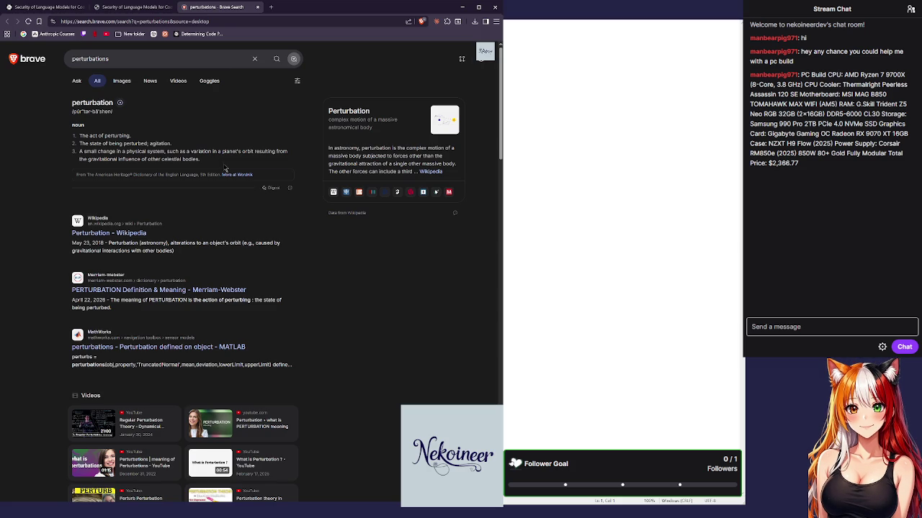
{"action": "left_click", "coordinate": [182, 82]}
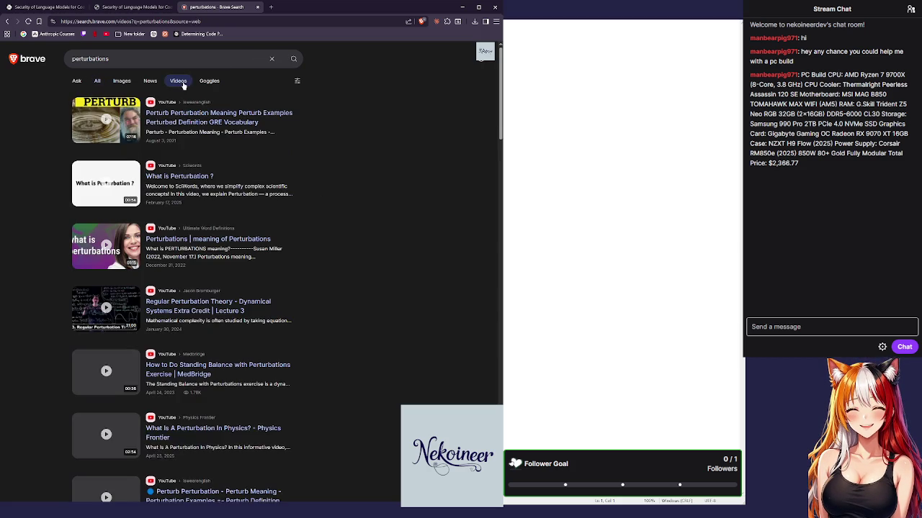
{"action": "left_click", "coordinate": [100, 184]}
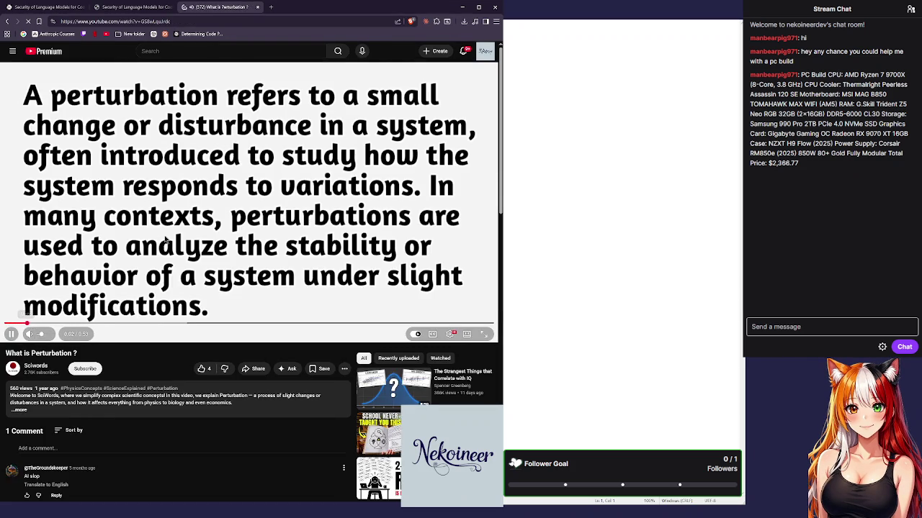
Rewind the 'What is Perturbation?' video to 0:00, then close its tab to return to the paper.
{"action": "left_click_drag", "start_coordinate": [51, 324], "coordinate": [8, 324]}
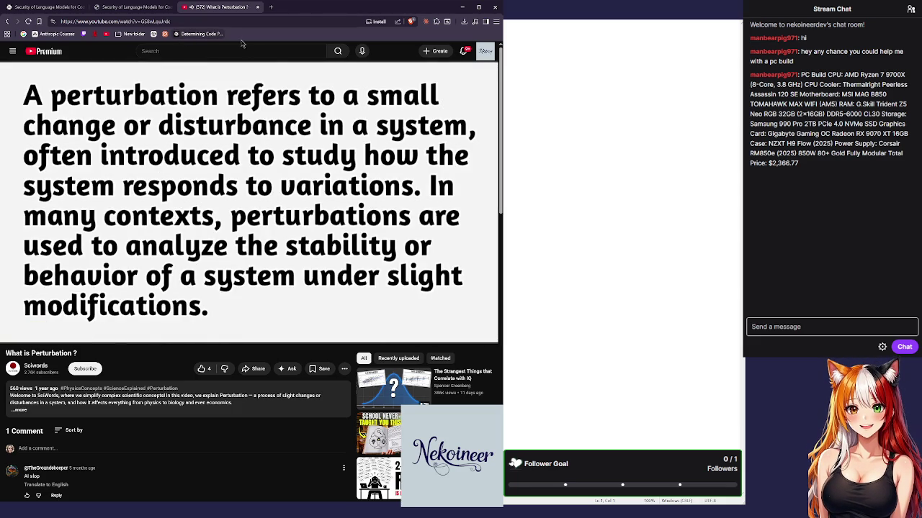
{"action": "left_click", "coordinate": [257, 7]}
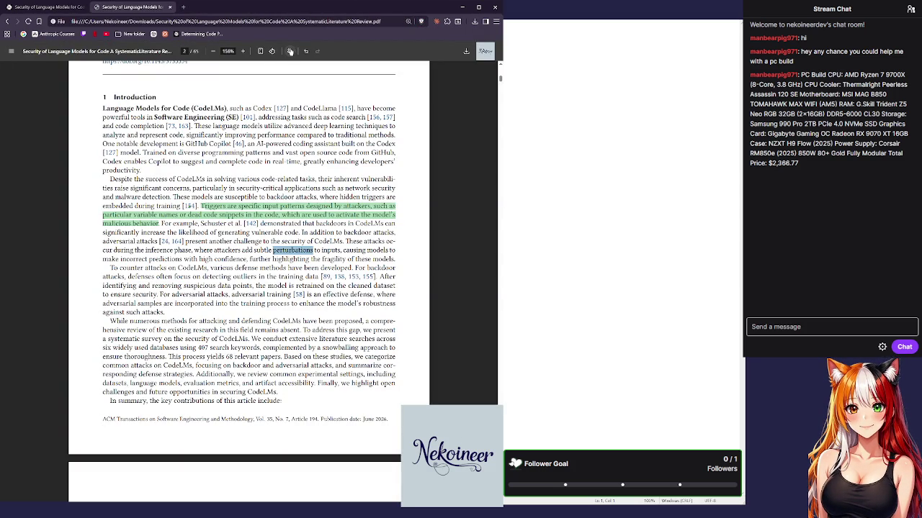
Highlight the clause about adding adversarial samples for robustness in green.
{"action": "left_click", "coordinate": [289, 52]}
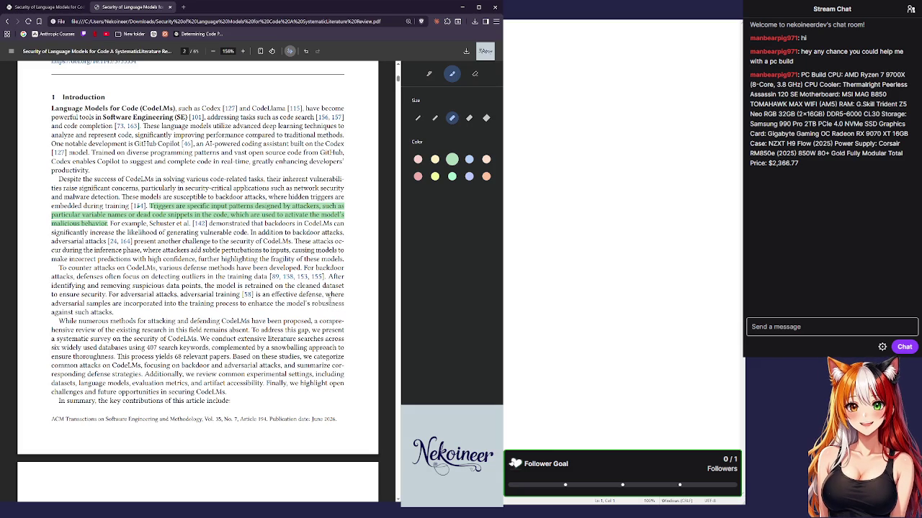
{"action": "mouse_move", "coordinate": [325, 294]}
{"action": "left_mouse_down"}
{"action": "mouse_move", "coordinate": [339, 303]}
{"action": "mouse_move", "coordinate": [114, 313]}
{"action": "left_mouse_up"}
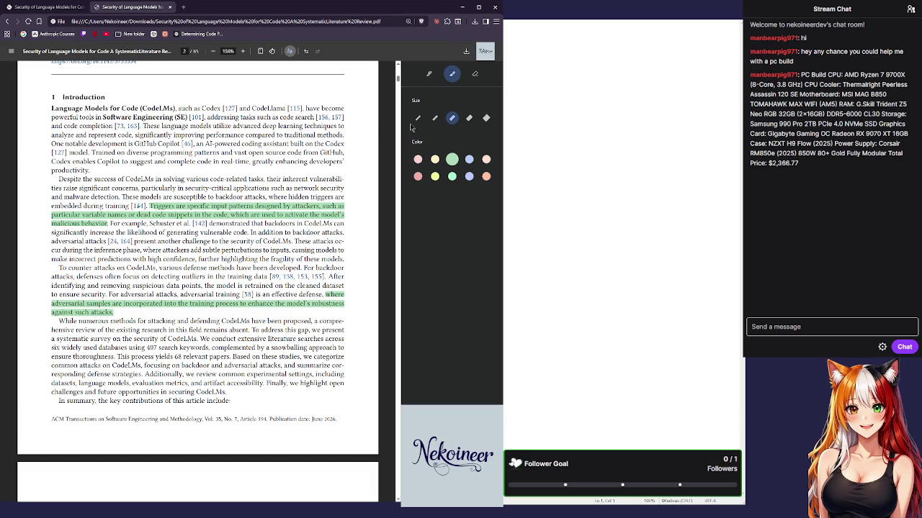
Switch to the thinnest green pen and begin handwriting 'How are they' near the backdoor sentence.
{"action": "left_click", "coordinate": [429, 73]}
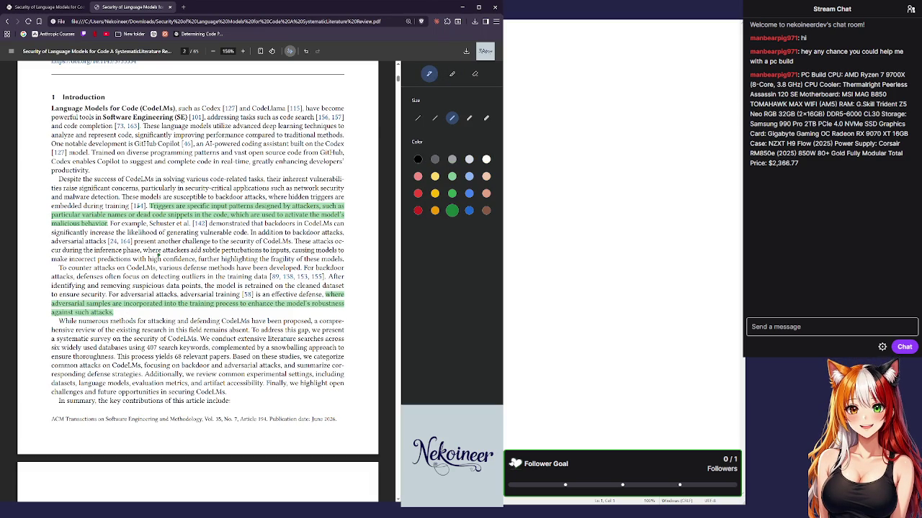
{"action": "left_click", "coordinate": [418, 118]}
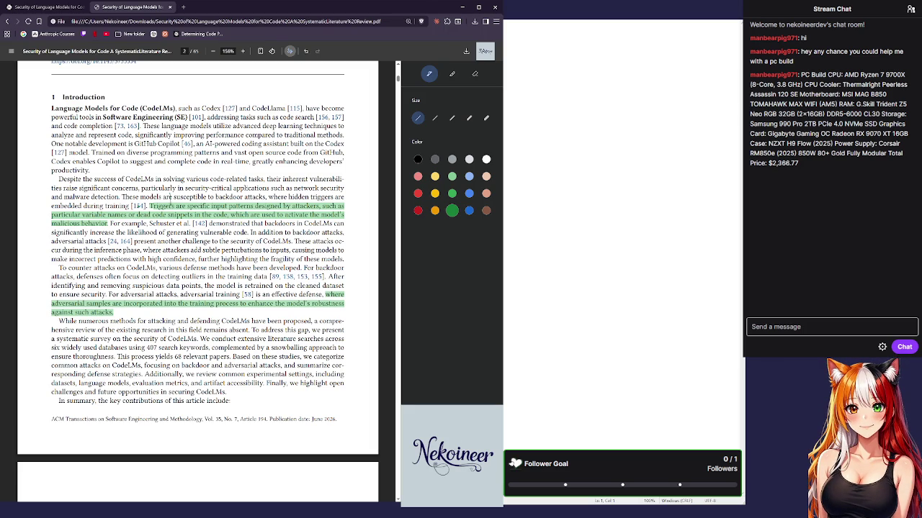
{"action": "mouse_move", "coordinate": [173, 202]}
{"action": "left_mouse_down"}
{"action": "mouse_move", "coordinate": [228, 168]}
{"action": "mouse_move", "coordinate": [312, 170]}
{"action": "left_mouse_up"}
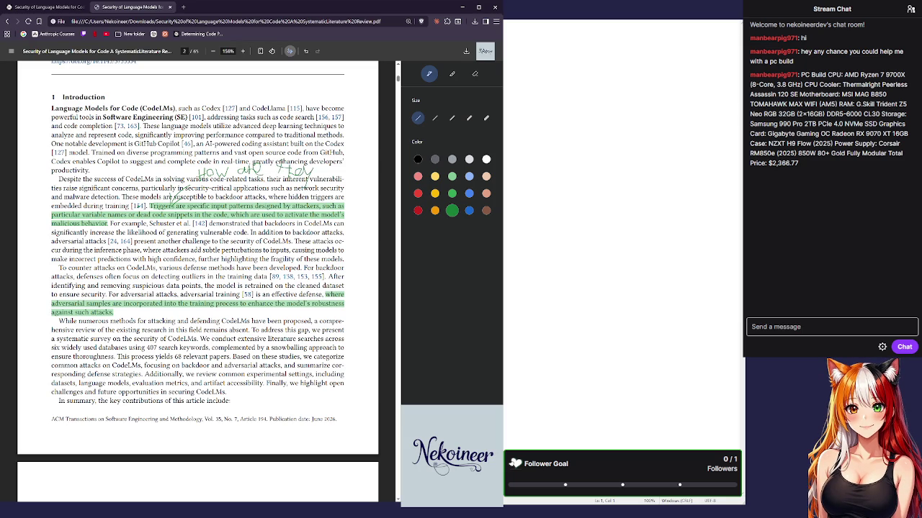
Add more handwriting above 'backdoor' and write a note beside 'training data'.
{"action": "mouse_move", "coordinate": [229, 191]}
{"action": "left_mouse_down"}
{"action": "mouse_move", "coordinate": [245, 182]}
{"action": "mouse_move", "coordinate": [255, 196]}
{"action": "mouse_move", "coordinate": [267, 193]}
{"action": "left_mouse_up"}
{"action": "mouse_move", "coordinate": [222, 283]}
{"action": "left_mouse_down"}
{"action": "mouse_move", "coordinate": [232, 274]}
{"action": "mouse_move", "coordinate": [260, 278]}
{"action": "mouse_move", "coordinate": [266, 289]}
{"action": "mouse_move", "coordinate": [289, 278]}
{"action": "left_mouse_up"}
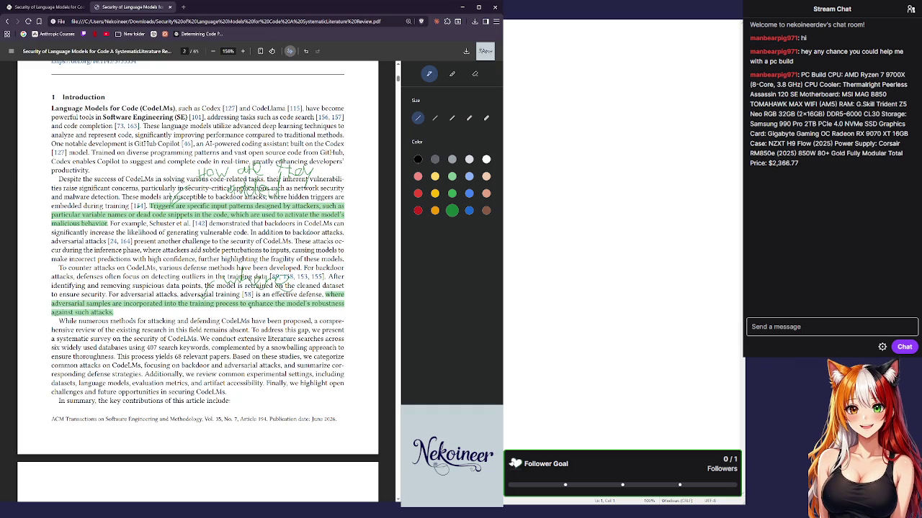
Scroll to page three, showing the contributions list and Section 2, Background and Related Work.
{"action": "scroll", "coordinate": [261, 317], "scroll_direction": "down", "scroll_amount": 5}
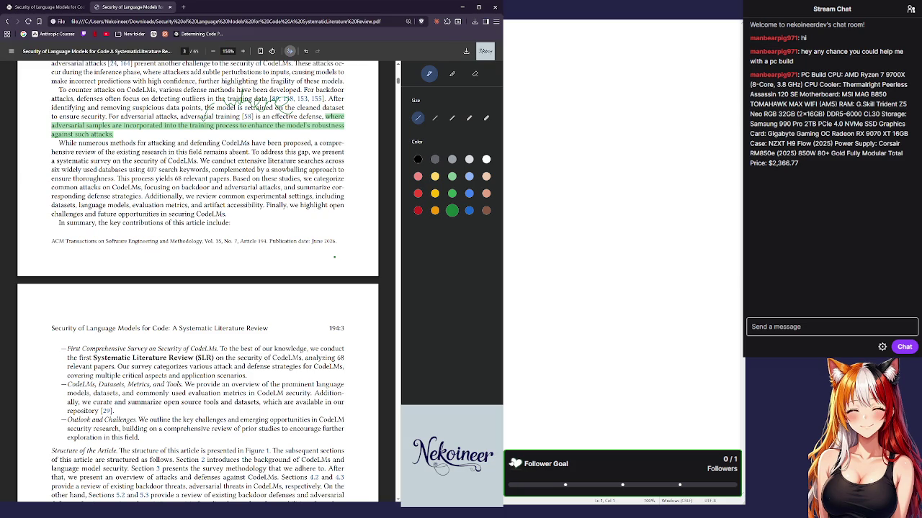
{"action": "scroll", "coordinate": [198, 280], "scroll_direction": "down", "scroll_amount": 3}
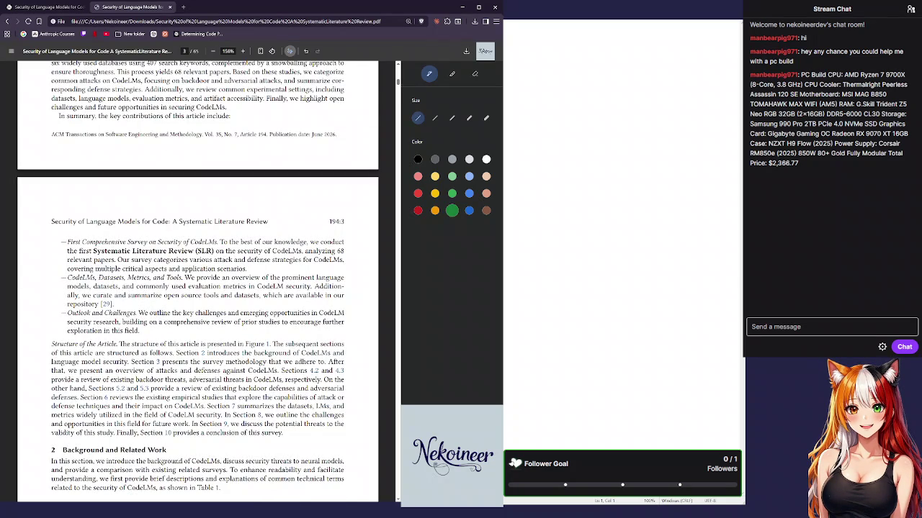
{"action": "scroll", "coordinate": [247, 266], "scroll_direction": "up", "scroll_amount": 3}
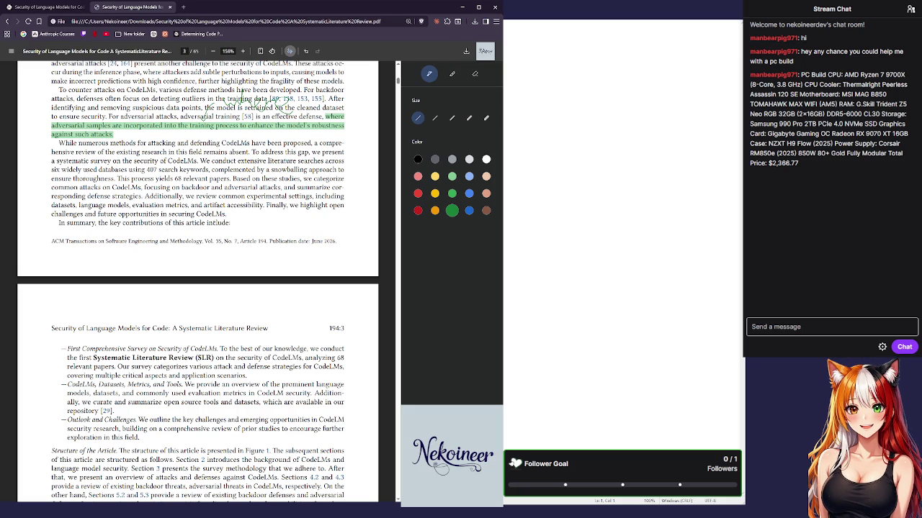
{"action": "scroll", "coordinate": [198, 281], "scroll_direction": "down", "scroll_amount": 3}
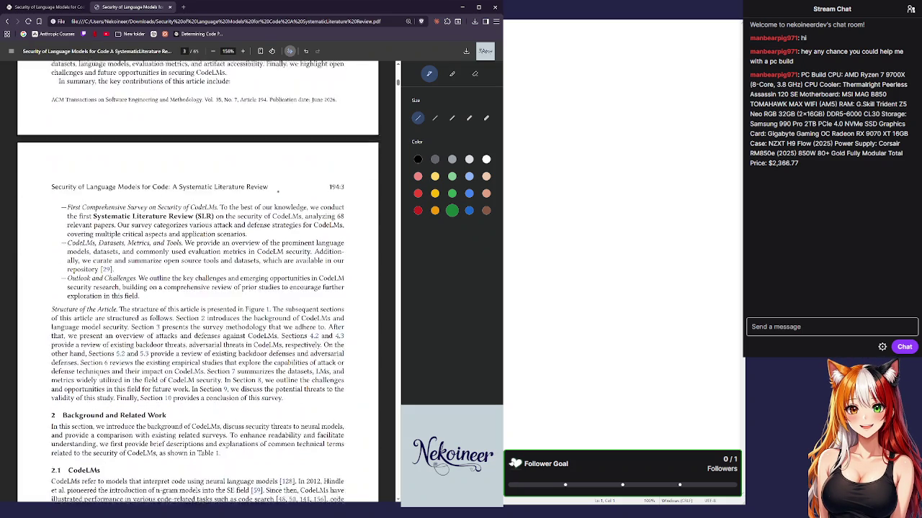